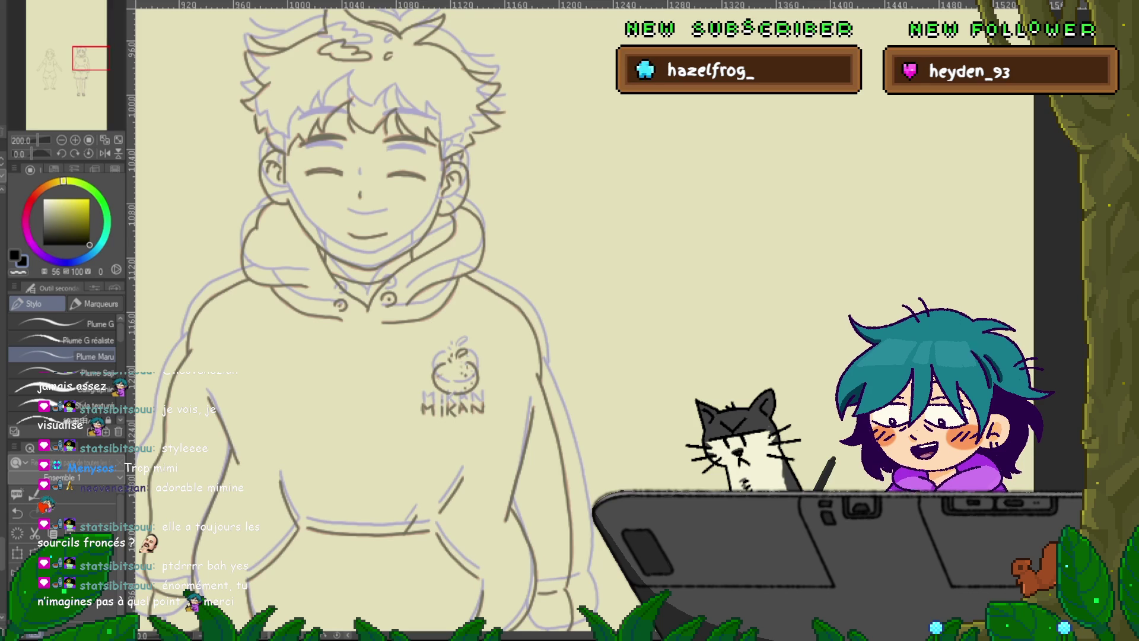
Step: Zoom out to about 80% and scroll until both full figures are visible
key(ctrl+minus)
key(ctrl+minus)
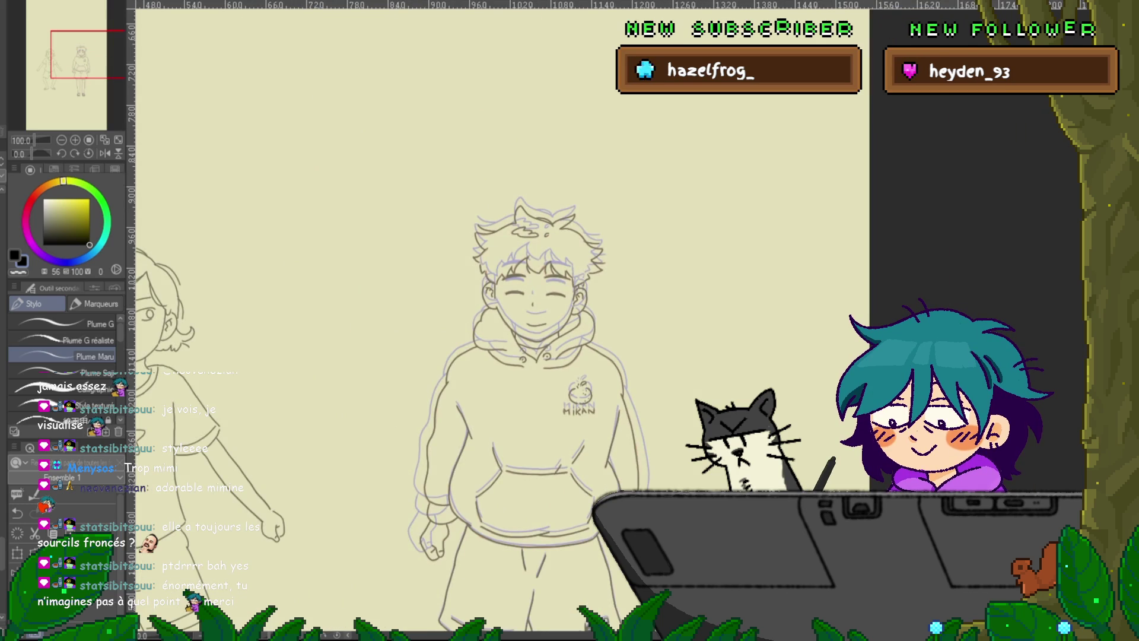
scroll(531, 320, down, 5)
scroll(492, 320, down, 2)
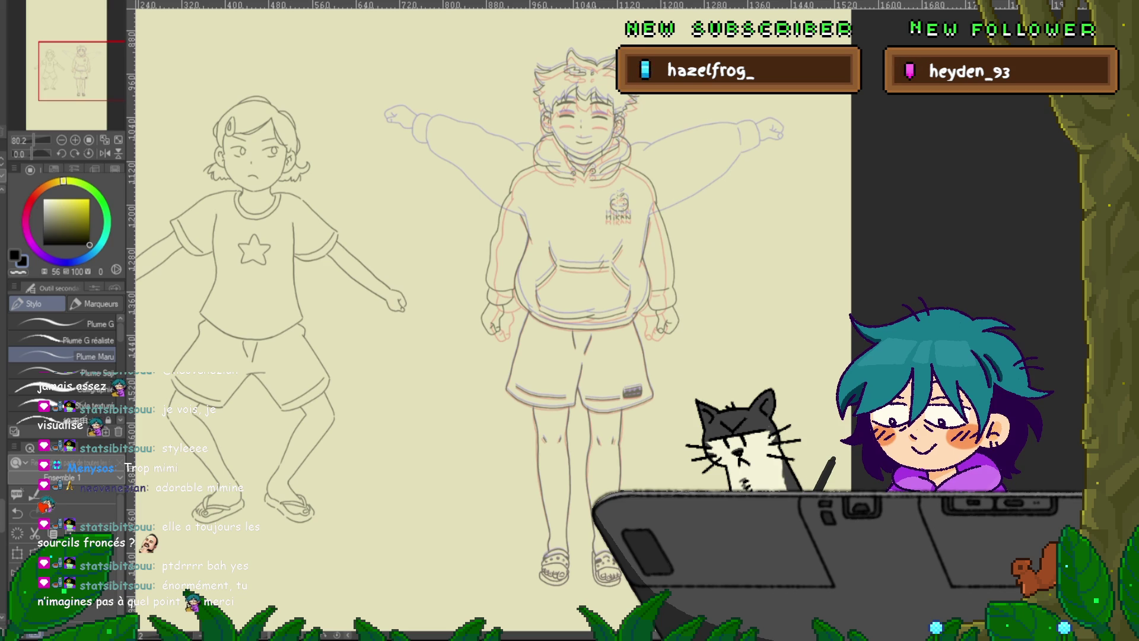
Step: Hide the boy's dark grey lineart layer so only the red and blue sketch lines show
key(ctrl+z)
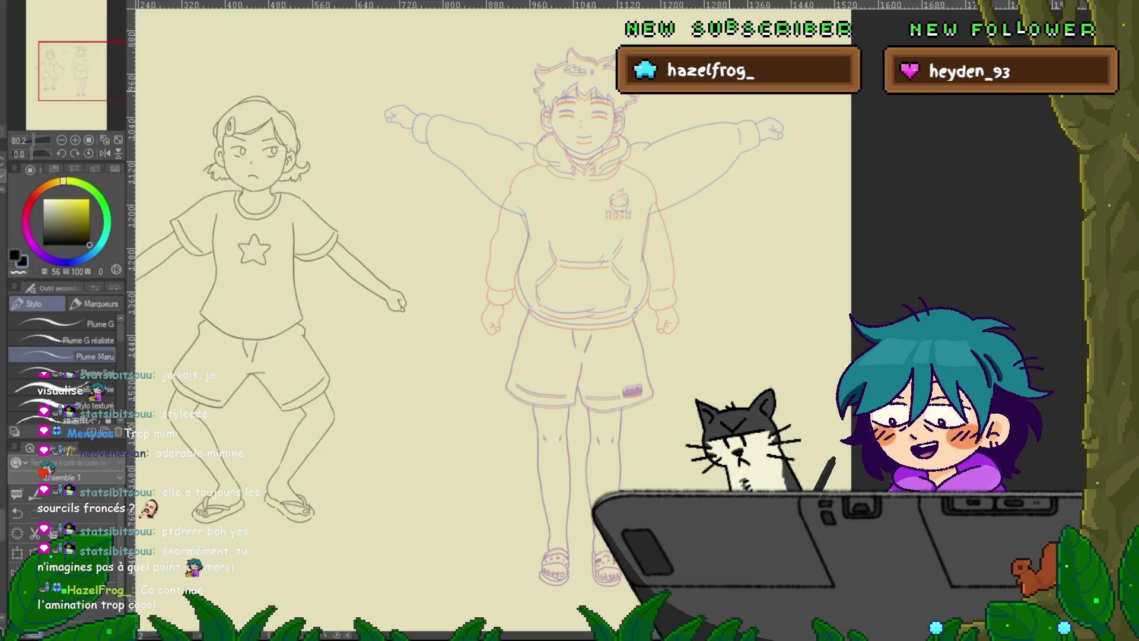
Step: Centre the boy and step through neighbouring frames, ending on the clean arms-down frame with onion skin
mouse_move(492, 320)
mouse_down()
mouse_move(404, 323)
mouse_move(322, 300)
mouse_up()
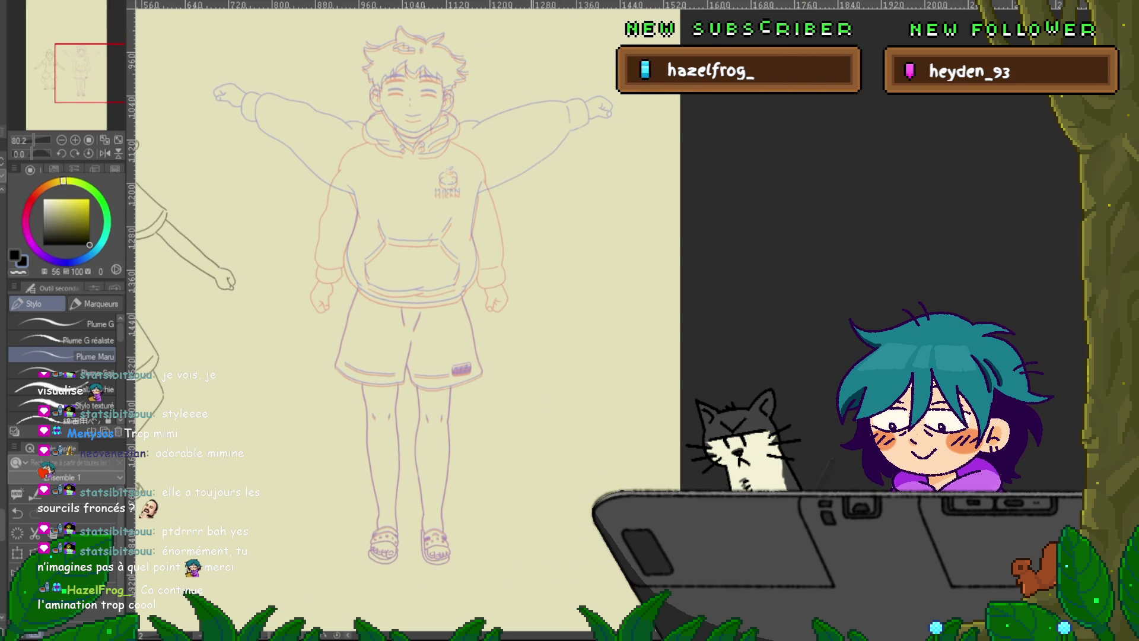
key(Left)
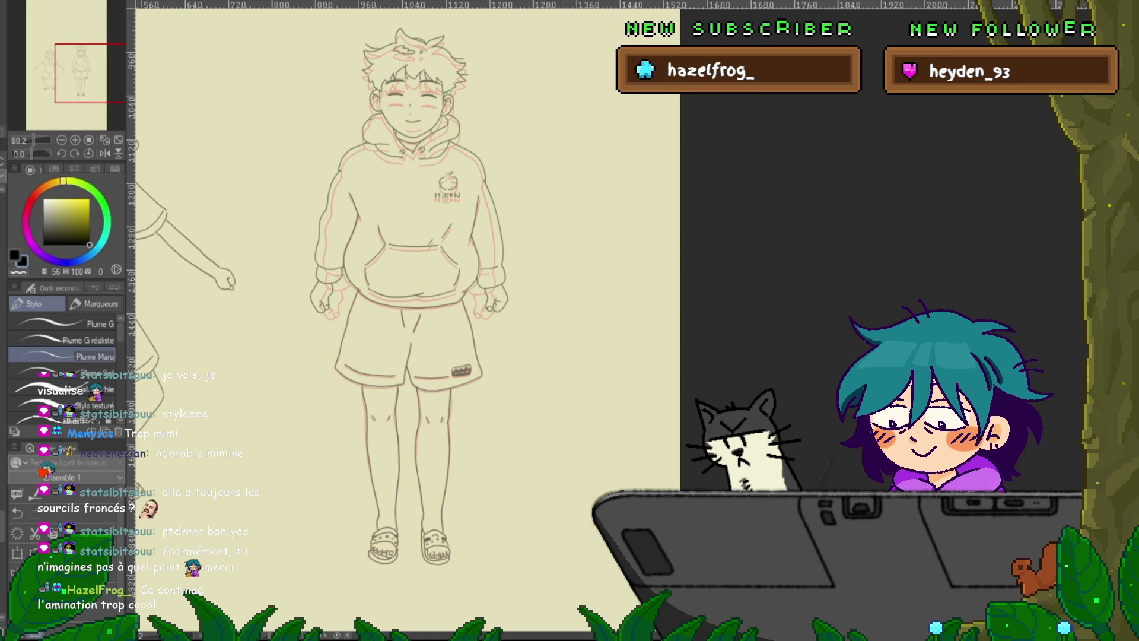
key(Right)
key(Left)
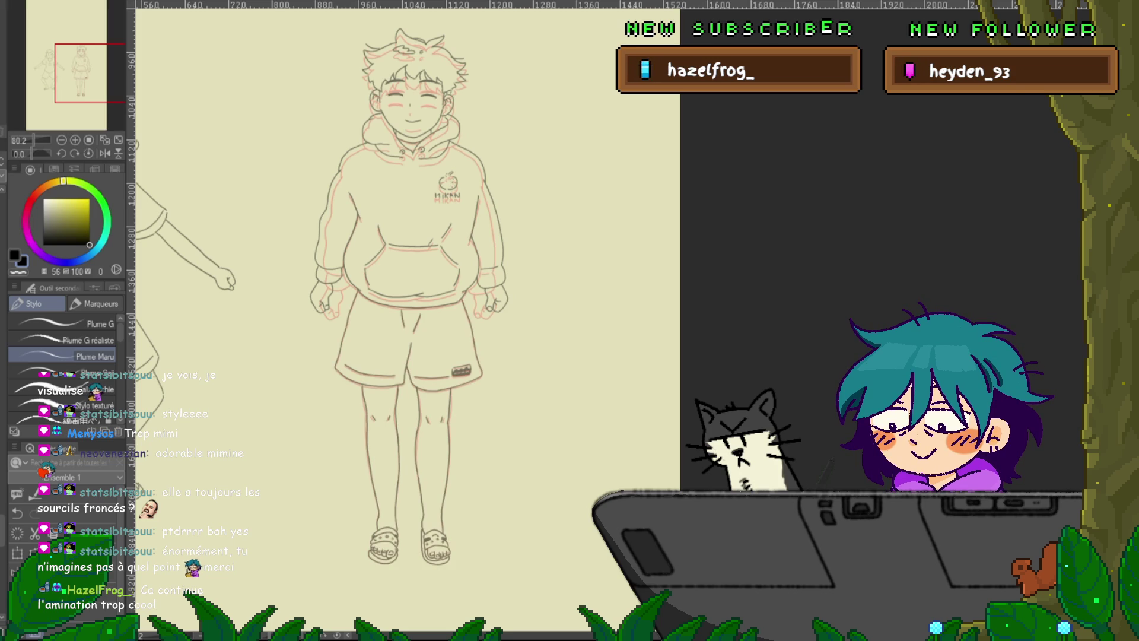
key(Right)
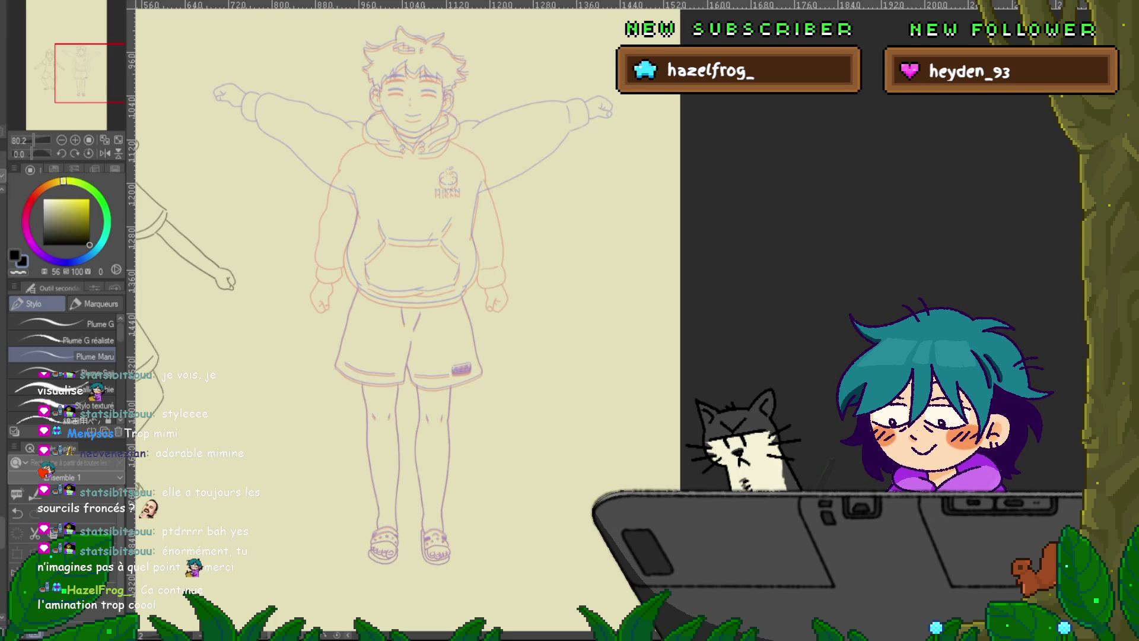
key(Right)
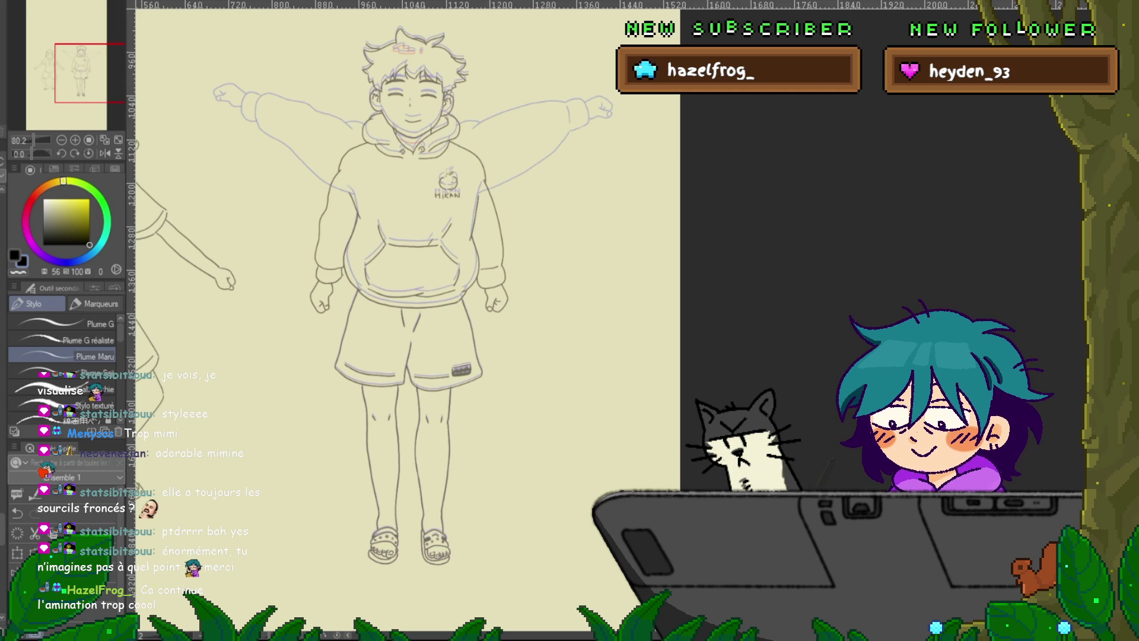
Step: Zoom out and play the animation to preview the boy's arm-raising motion
scroll(362, 320, down, 2)
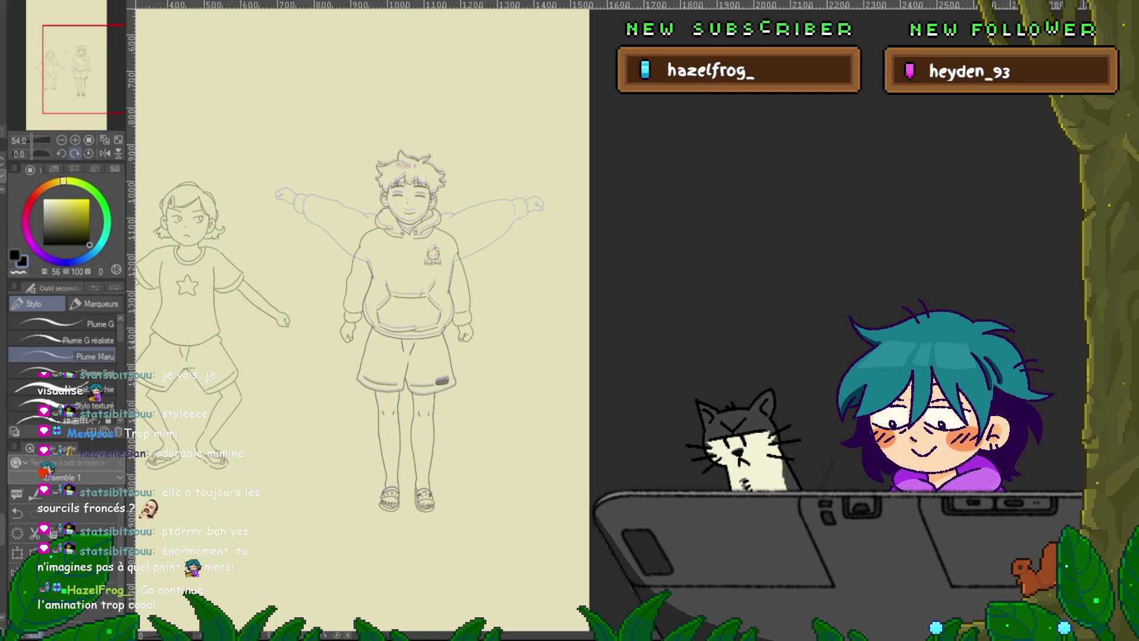
key(space)
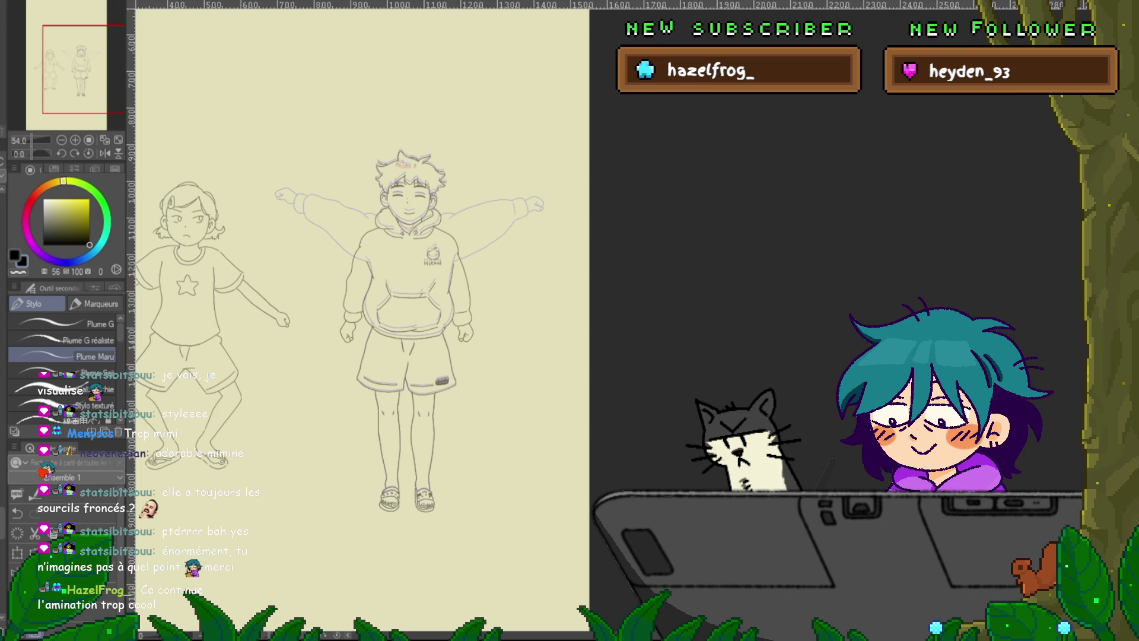
Step: Free-transform the lassoed shorts and legs into place on the current frame
scroll(410, 321, up, 3)
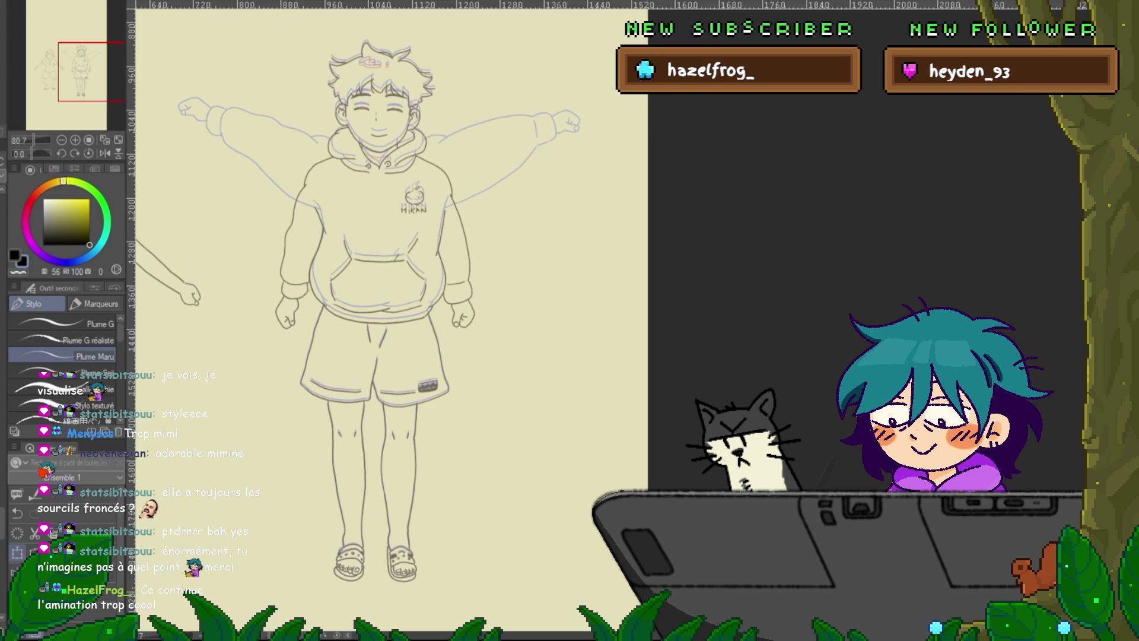
key(ctrl+t)
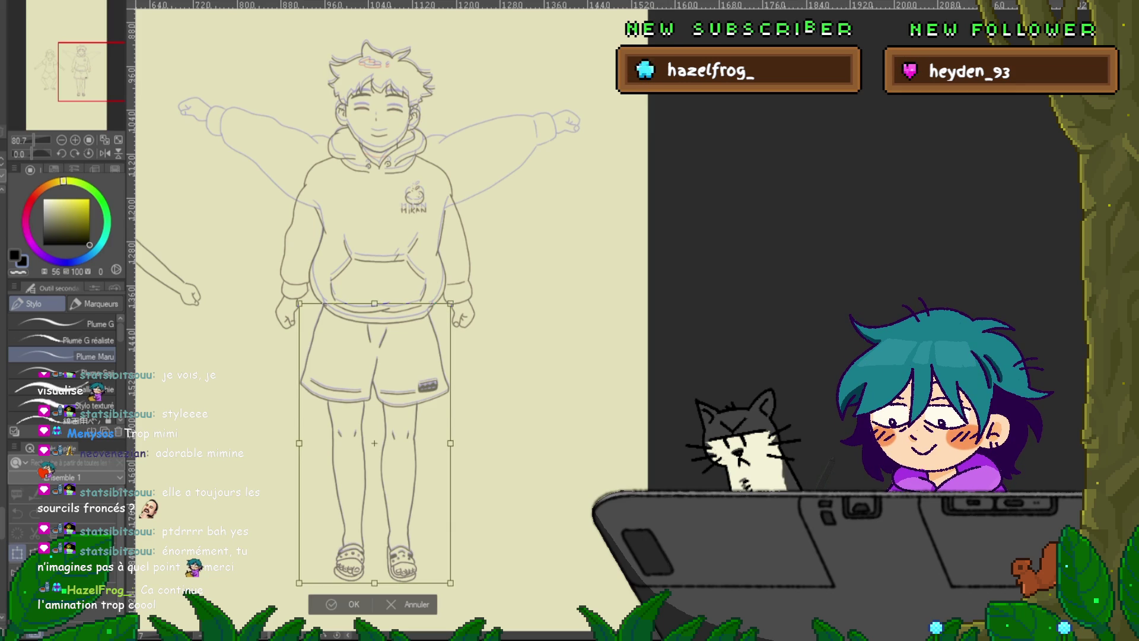
scroll(508, 526, up, 2)
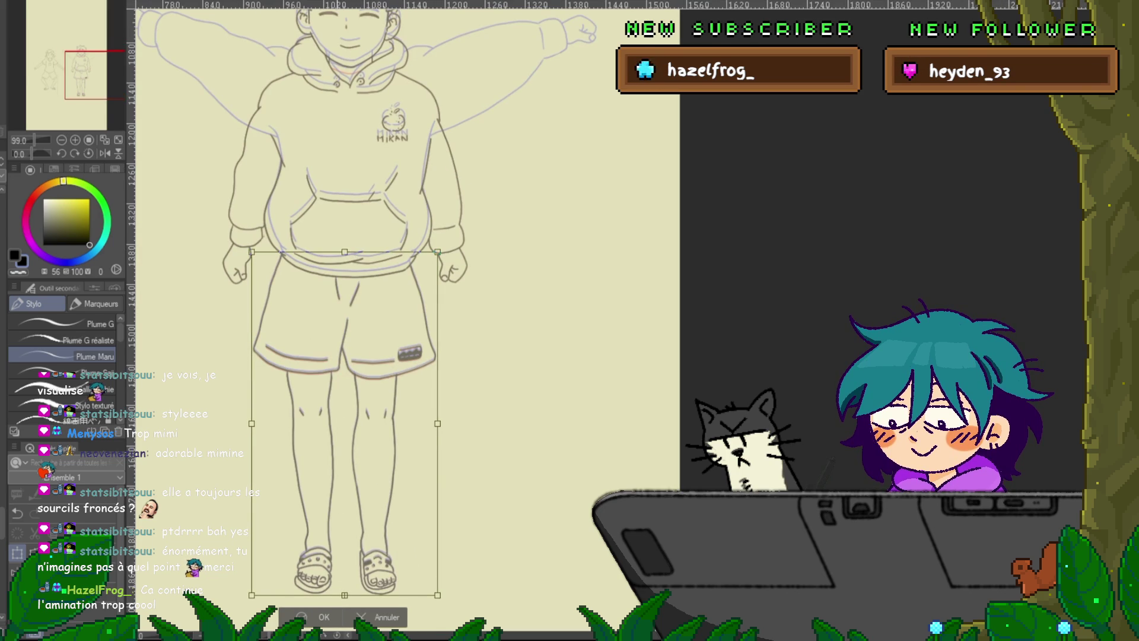
key(Return)
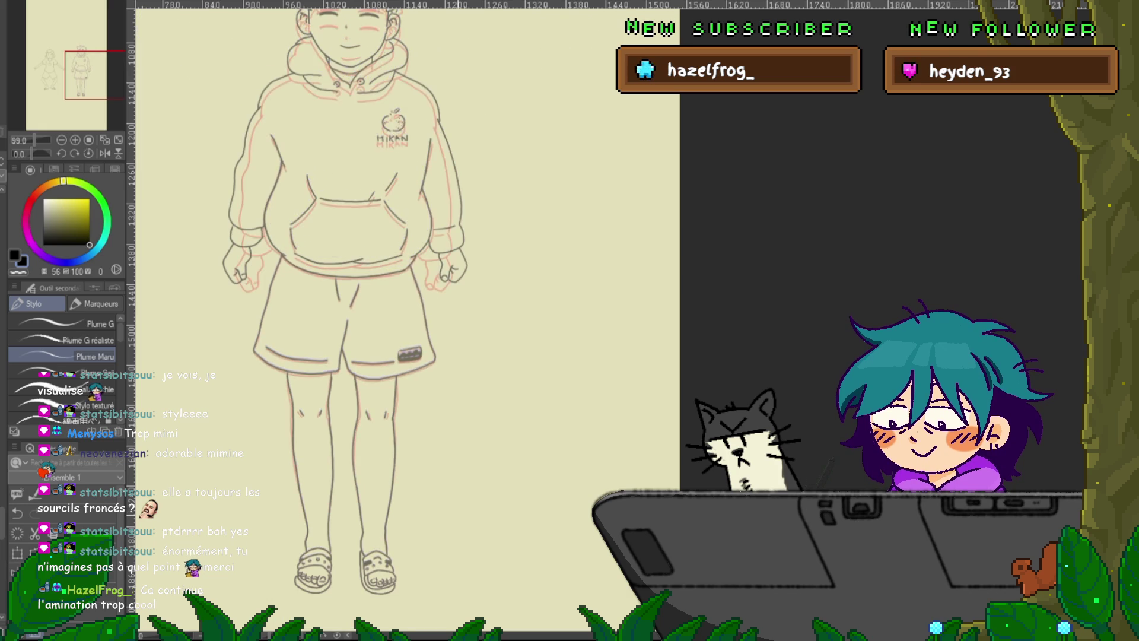
Step: Shift the boy's head and hoodie up slightly with Free Transform
scroll(367, 320, up, 3)
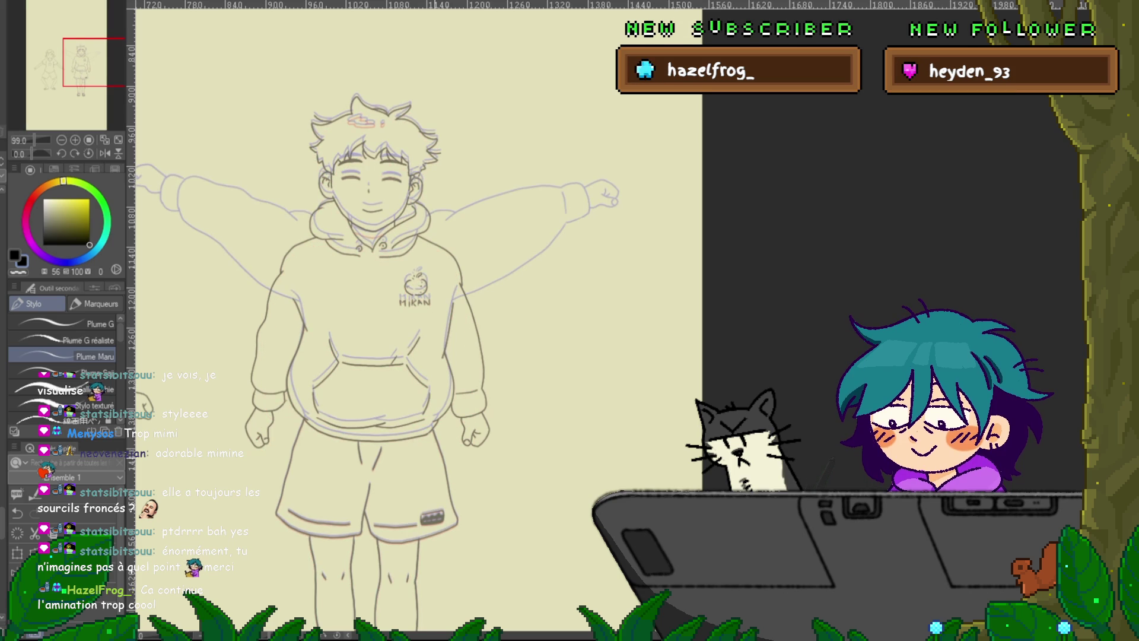
key(ctrl+t)
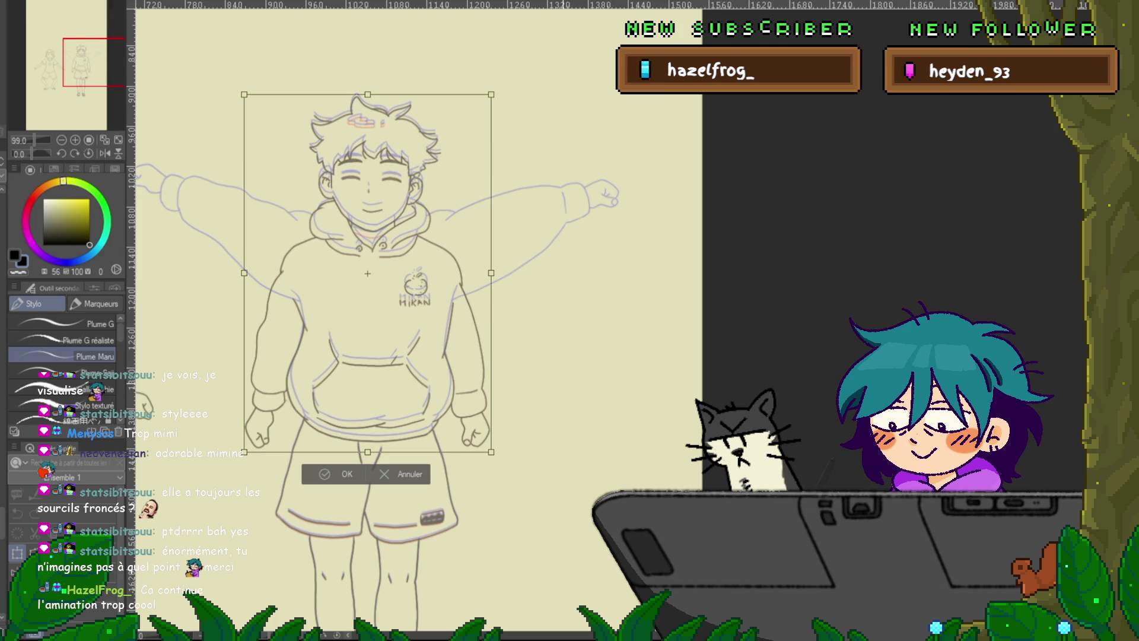
key(Up)
key(Up)
key(Up)
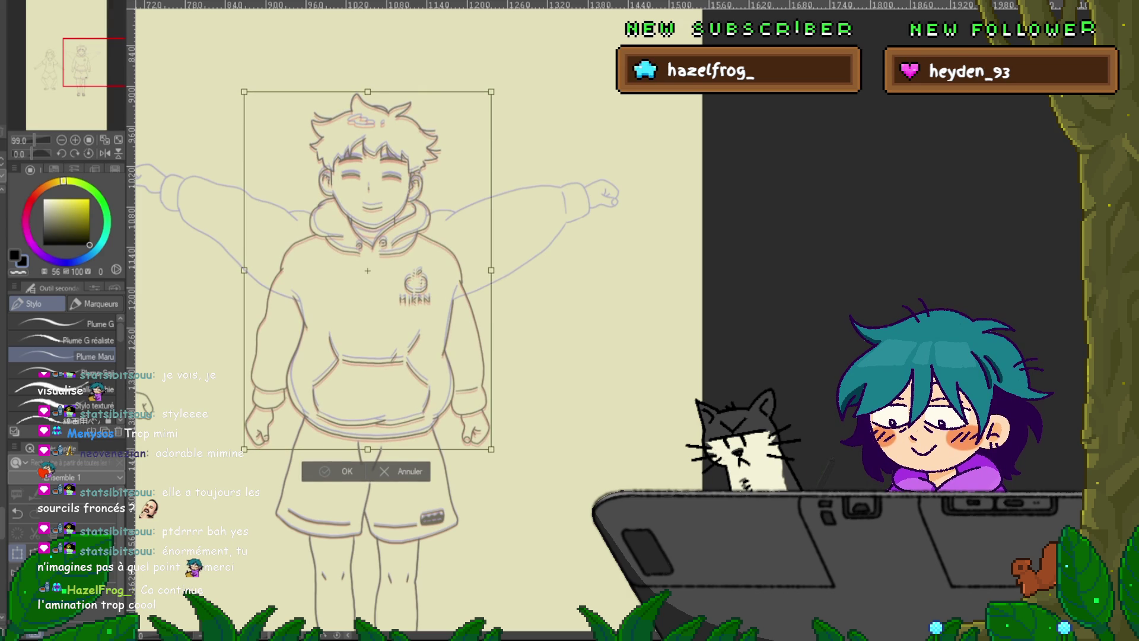
key(Return)
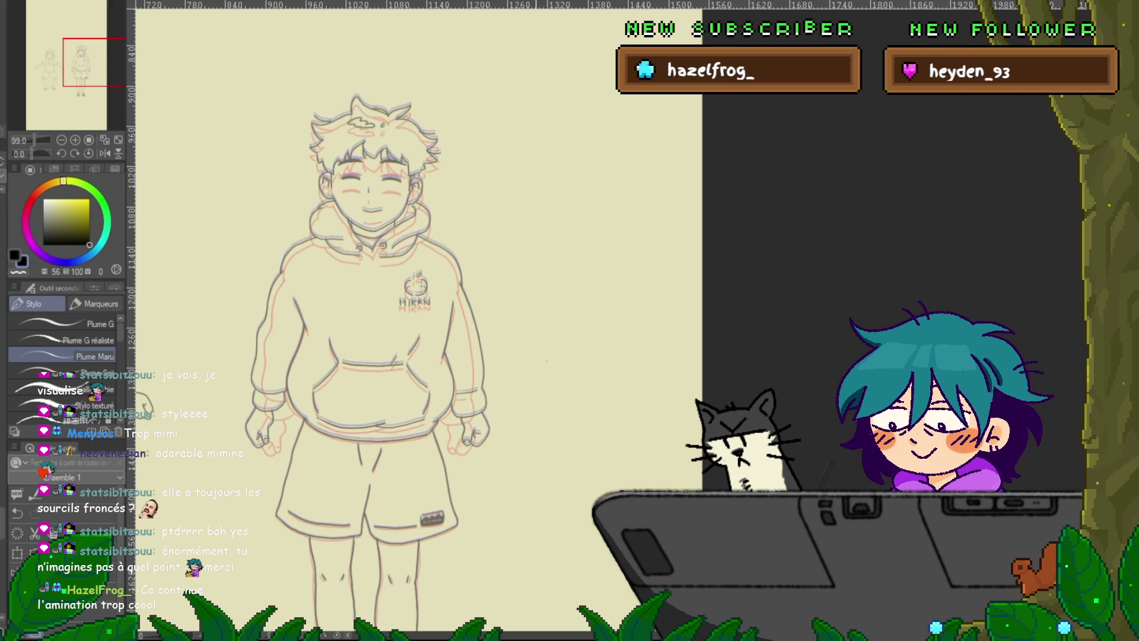
Step: Lasso and rotate the viewer-left arm outward from the shoulder, then start lassoing the right arm
key(m)
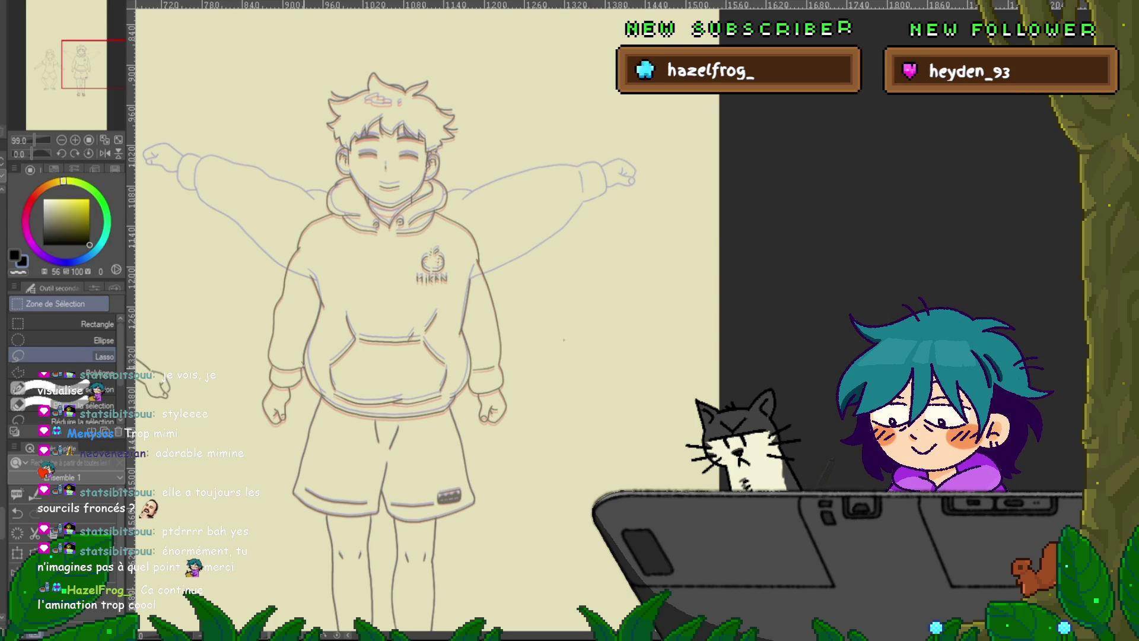
mouse_move(306, 365)
mouse_down()
mouse_move(229, 324)
mouse_move(320, 212)
mouse_move(340, 235)
mouse_move(305, 281)
mouse_up()
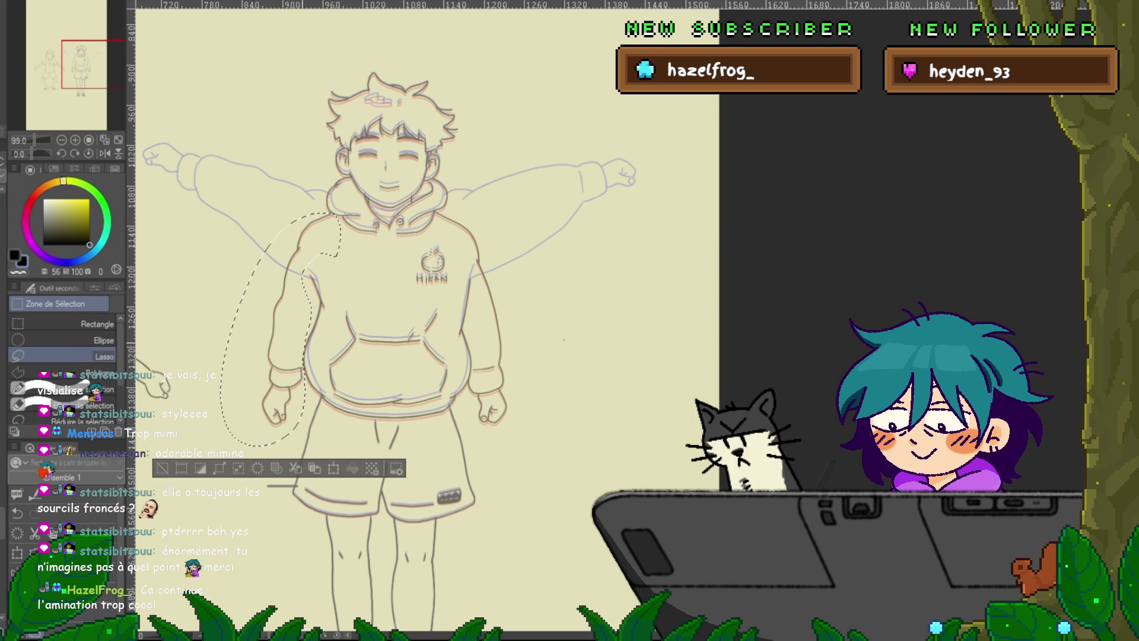
key(ctrl+t)
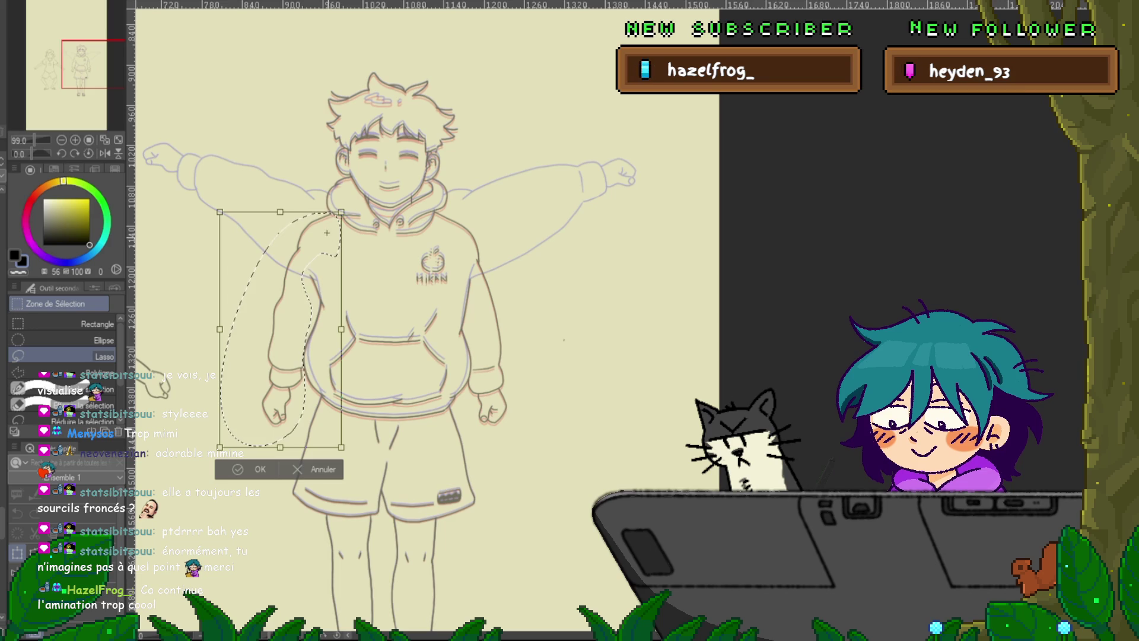
drag(326, 233, 334, 220)
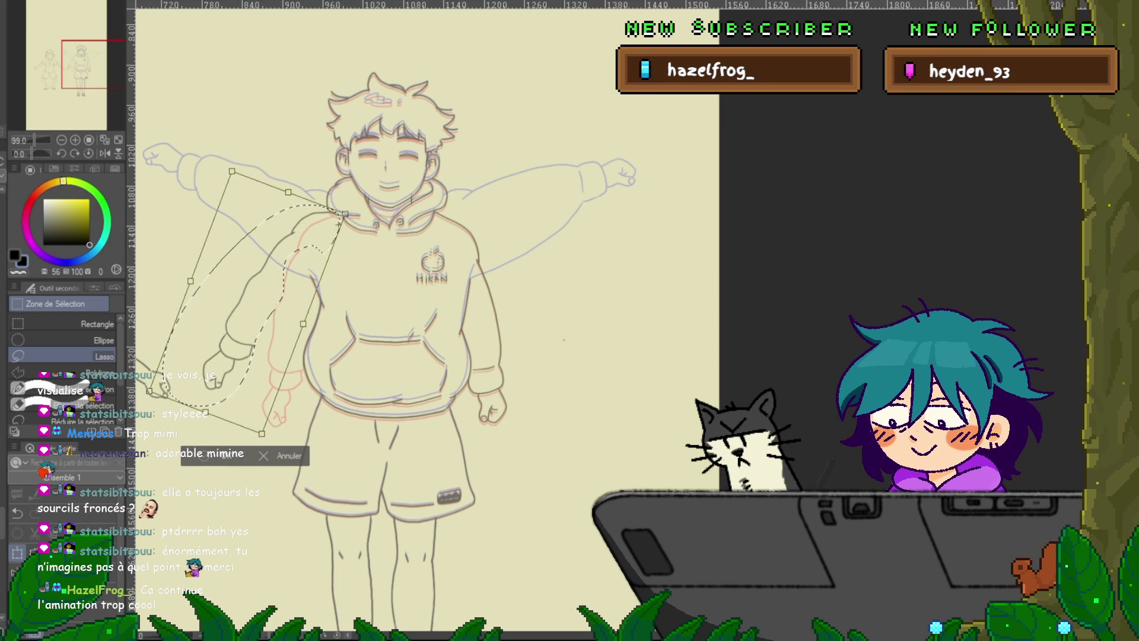
key(Return)
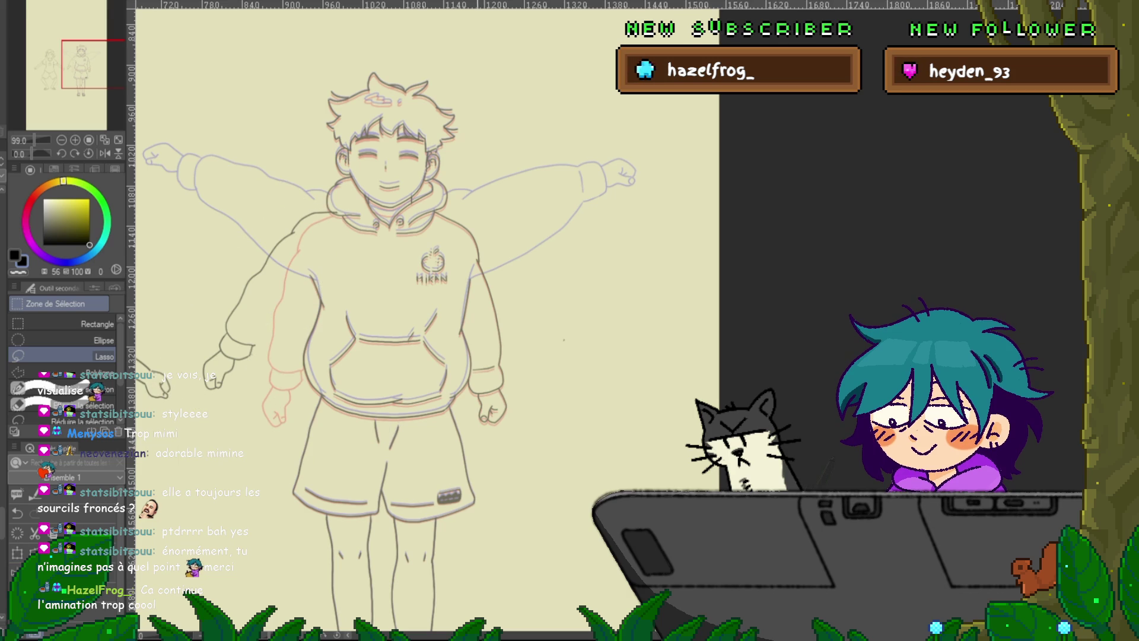
mouse_move(468, 385)
mouse_down()
mouse_move(560, 411)
mouse_move(523, 226)
mouse_up()
mouse_move(451, 209)
mouse_down()
mouse_move(437, 213)
mouse_move(480, 351)
mouse_move(468, 382)
mouse_up()
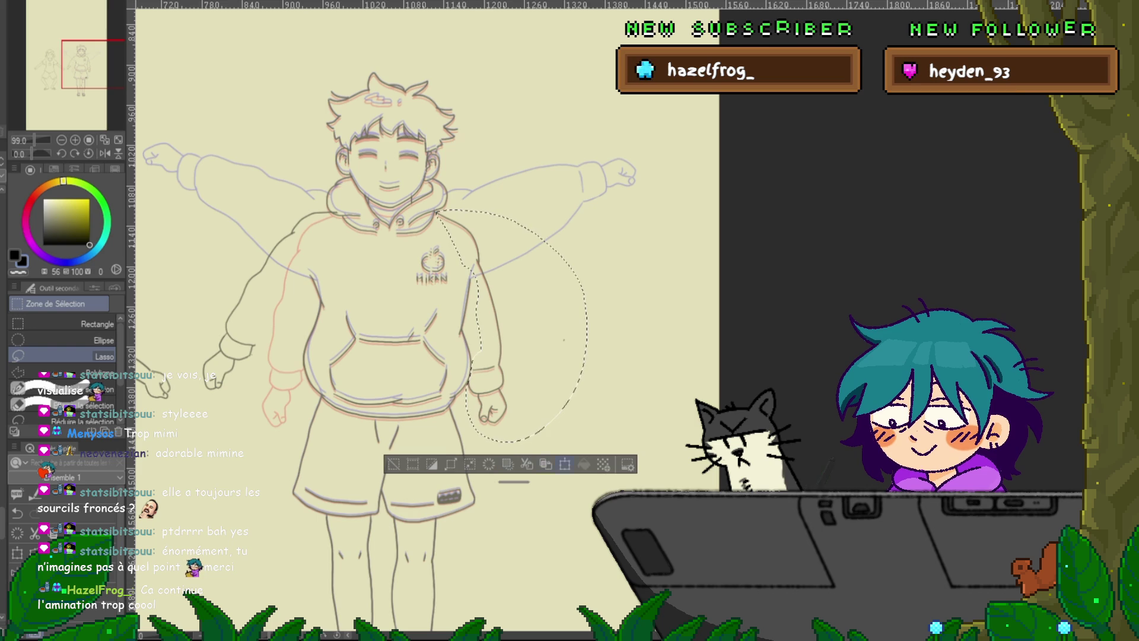
Step: Rotate the lassoed viewer-right arm about 20° outward, then deselect
key(ctrl+t)
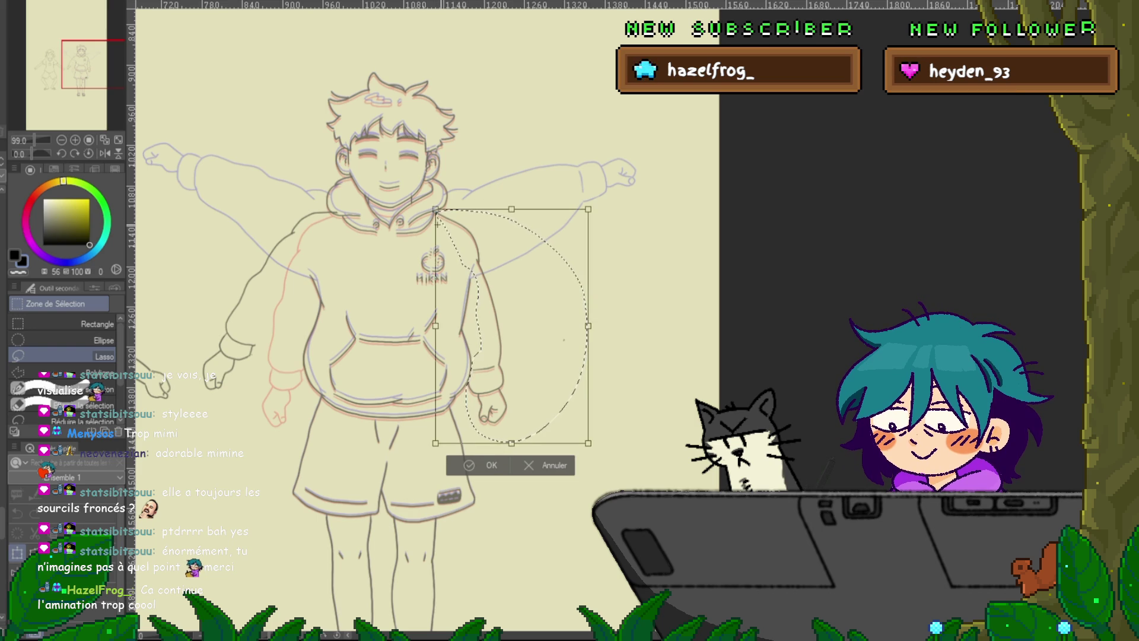
drag(593, 448, 676, 354)
key(Return)
key(ctrl+d)
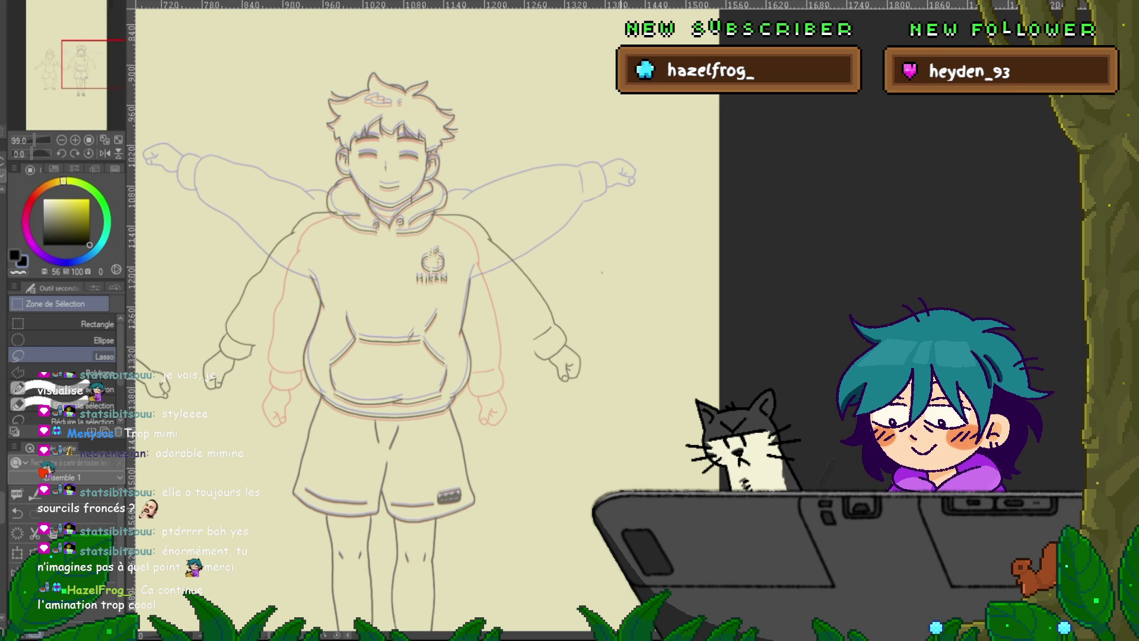
Step: Check the previous and next frames against the in-between, then switch to the Plume Maru pen
key(ctrl+Left)
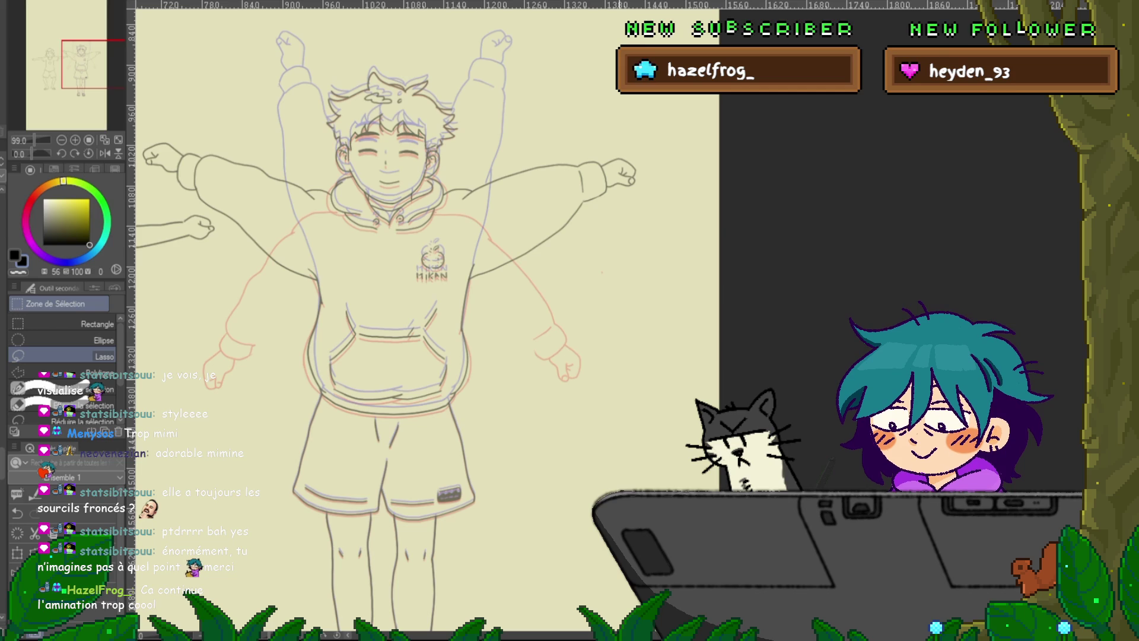
key(ctrl+Right)
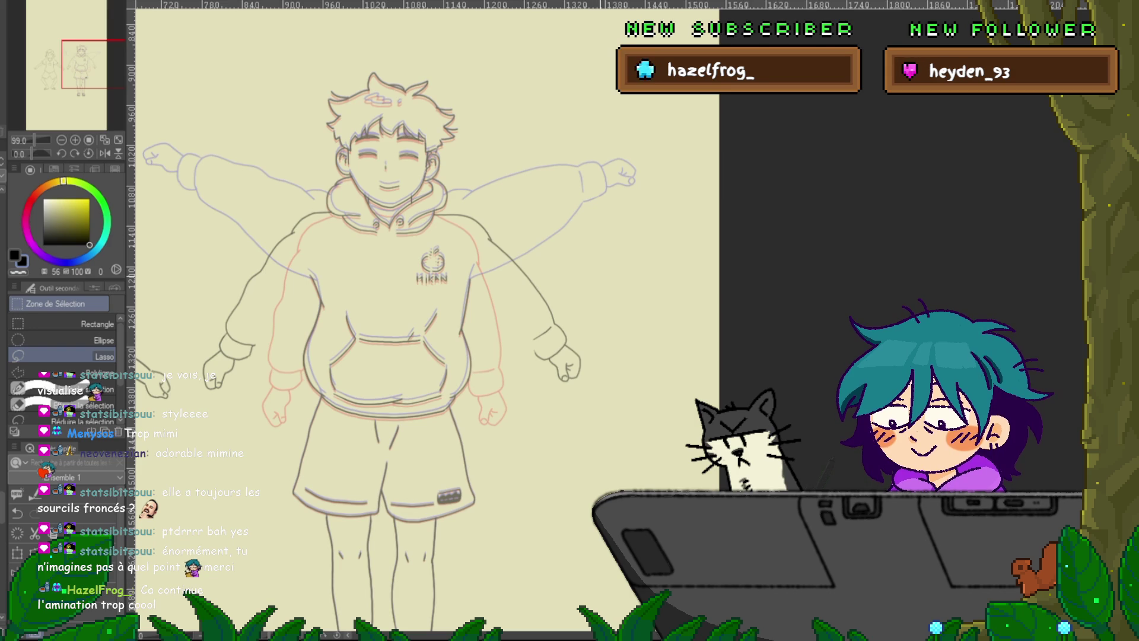
key(p)
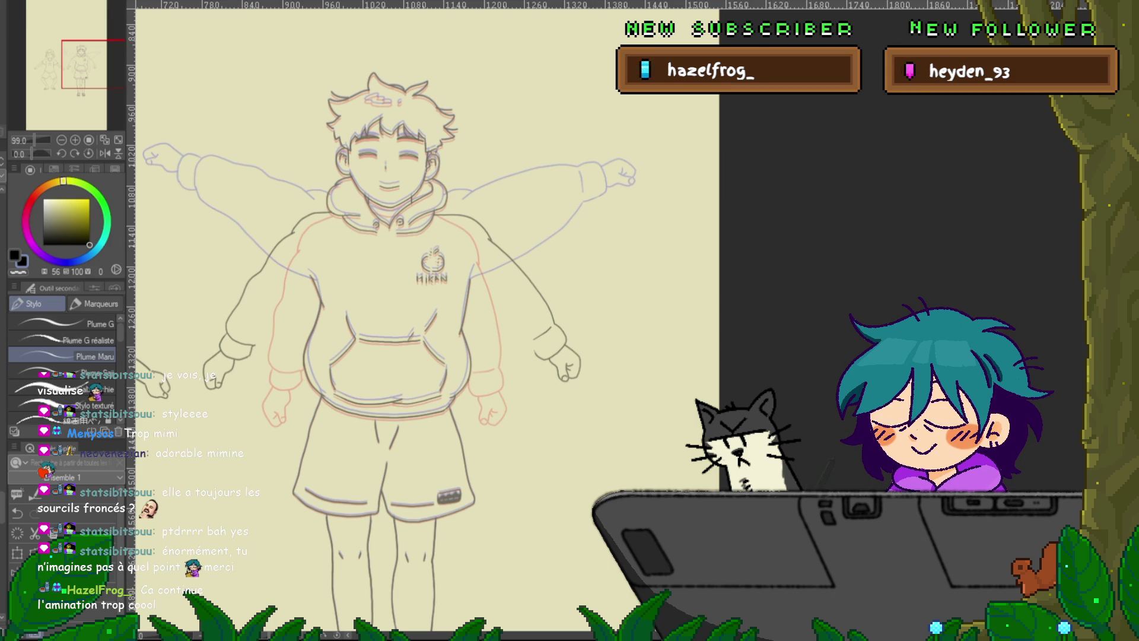
key(ctrl+alt+0)
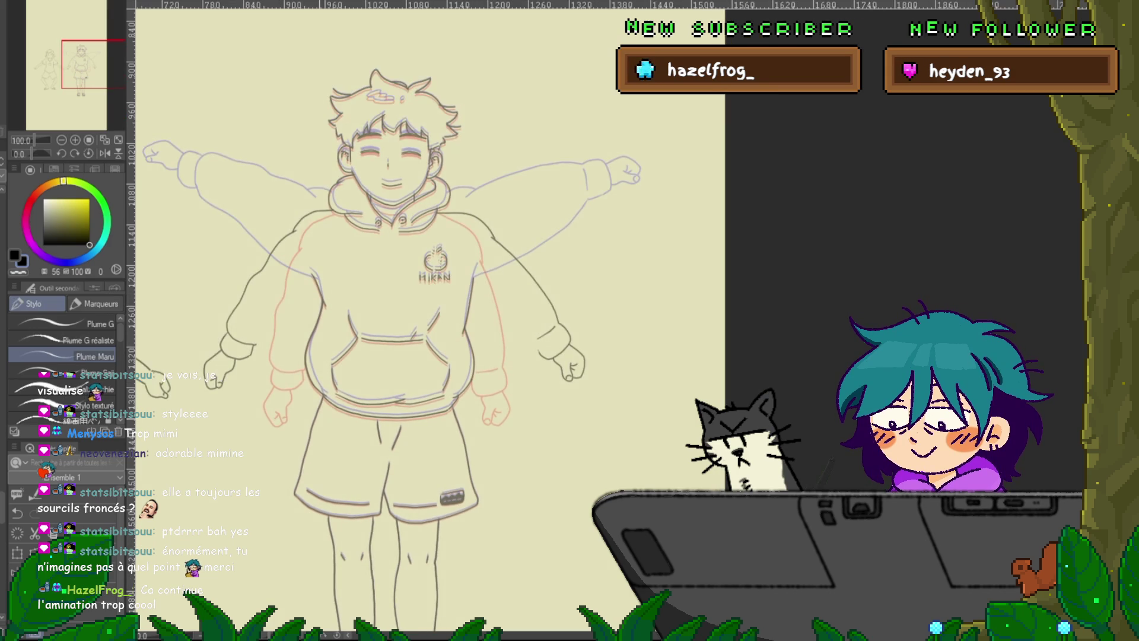
scroll(403, 320, down, 2)
scroll(403, 320, up, 1)
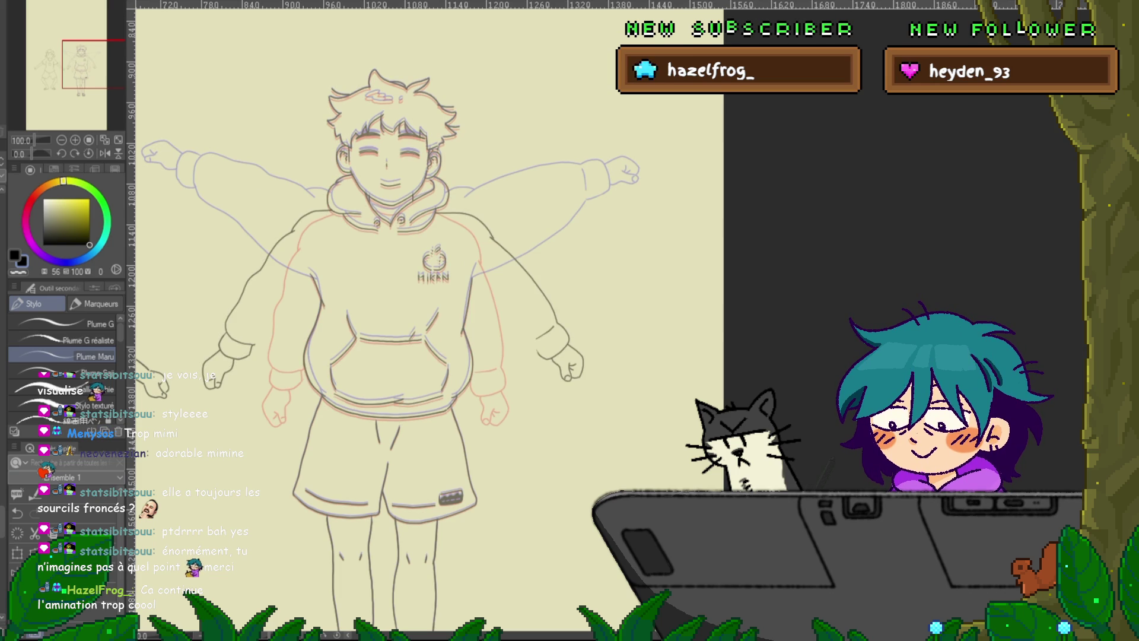
mouse_move(605, 232)
mouse_down()
mouse_move(554, 288)
mouse_move(632, 234)
mouse_up()
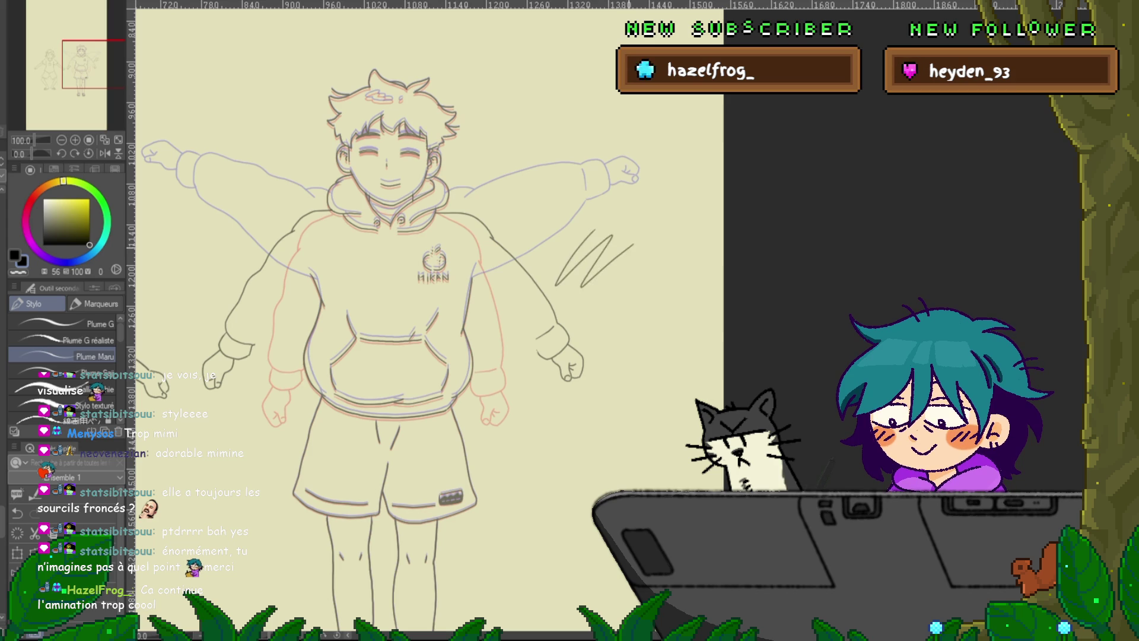
key(ctrl+z)
key(ctrl+z)
drag(593, 267, 616, 231)
scroll(591, 264, up, 1)
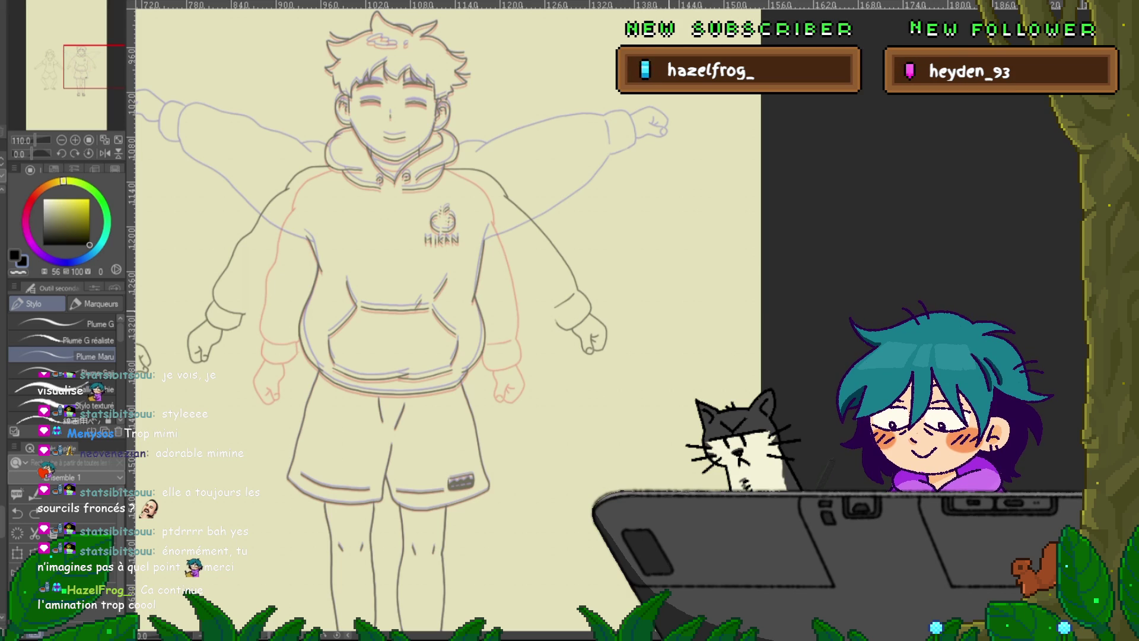
Step: Lasso the raised right arm, then go to the arms-down frame and lasso its viewer-left arm
drag(448, 165, 443, 169)
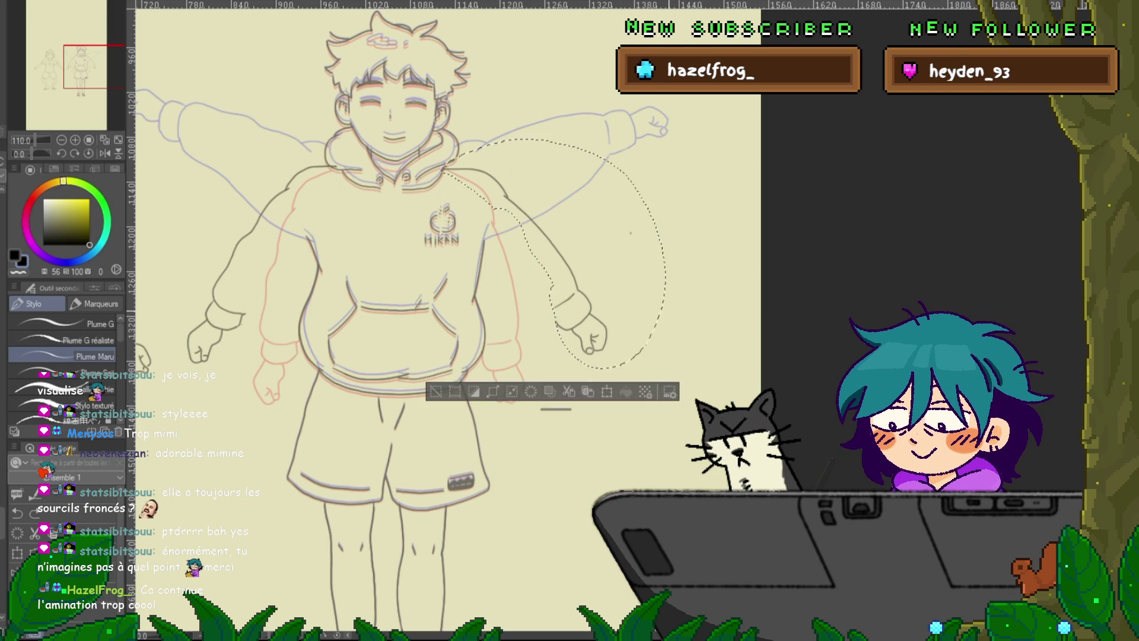
key(ctrl+z)
mouse_move(332, 167)
mouse_down()
mouse_move(213, 368)
mouse_move(338, 210)
mouse_up()
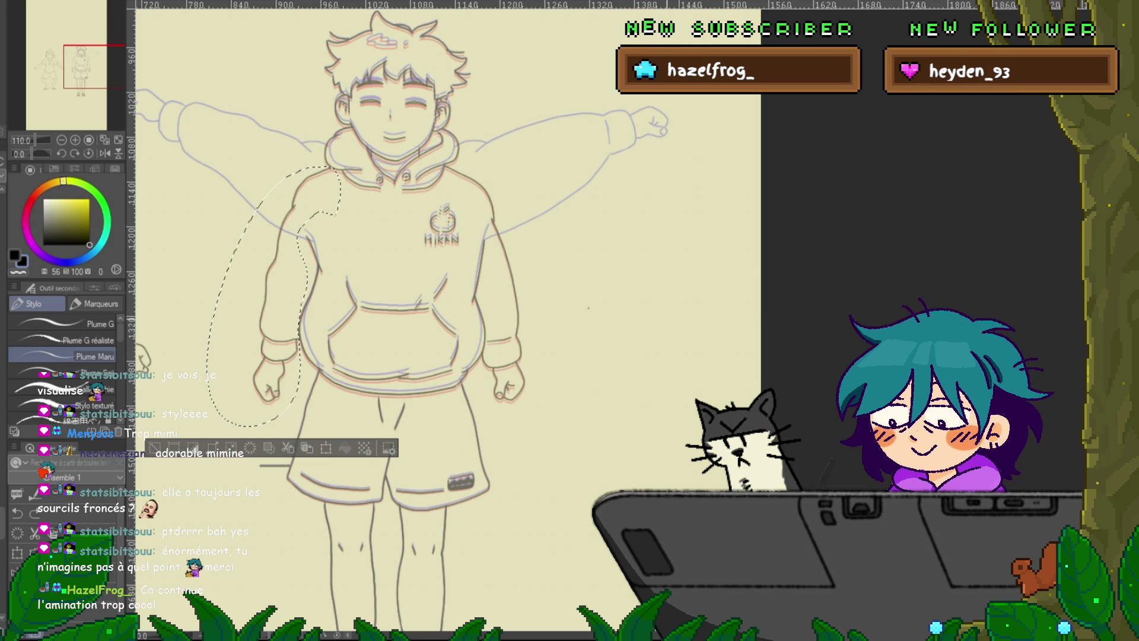